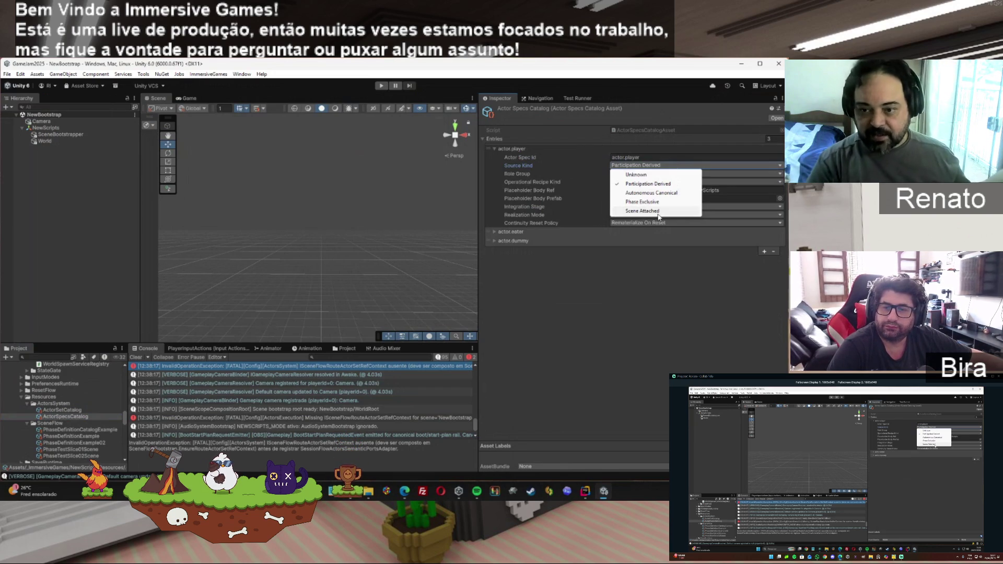
left_click(538, 165)
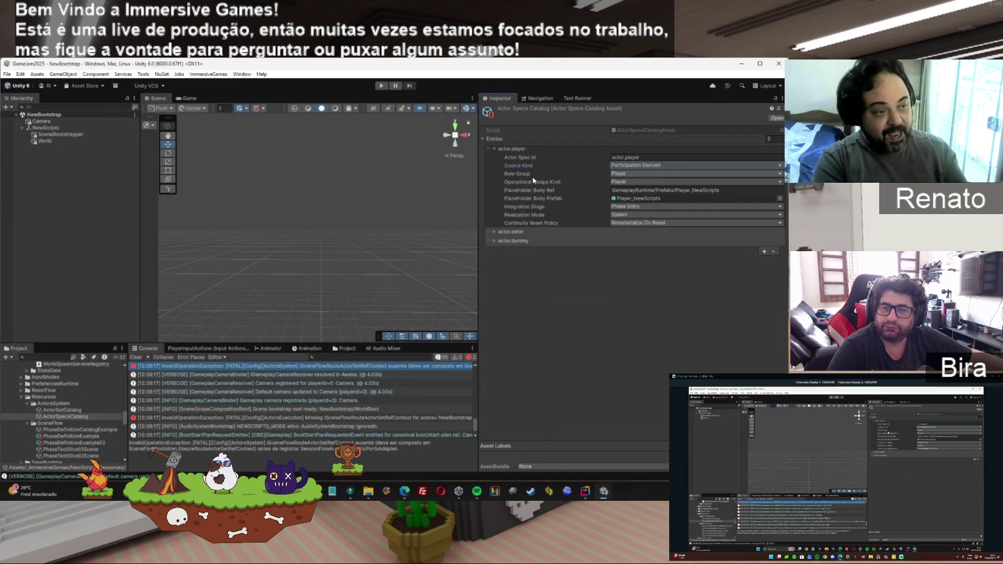
left_click(629, 174)
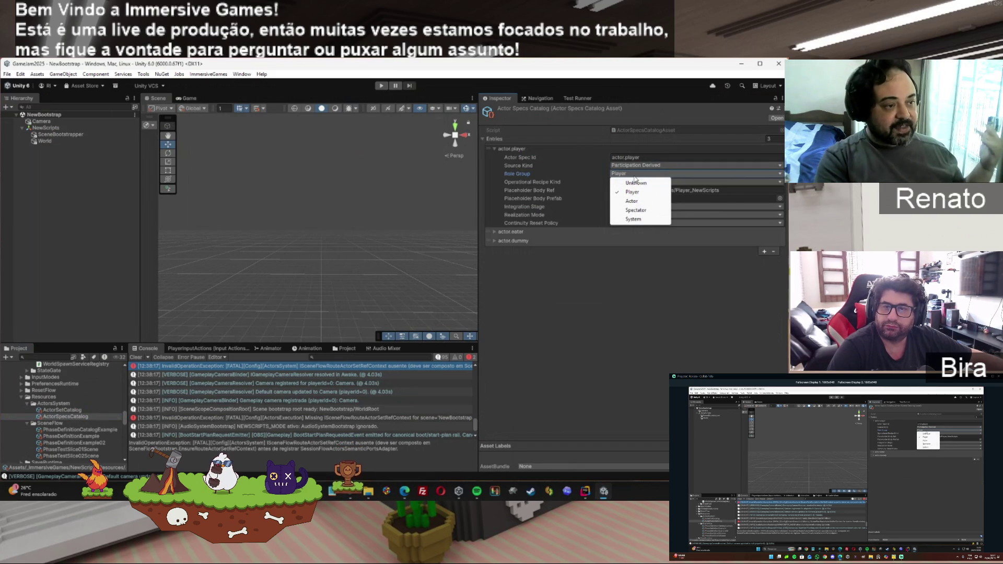
left_click(589, 176)
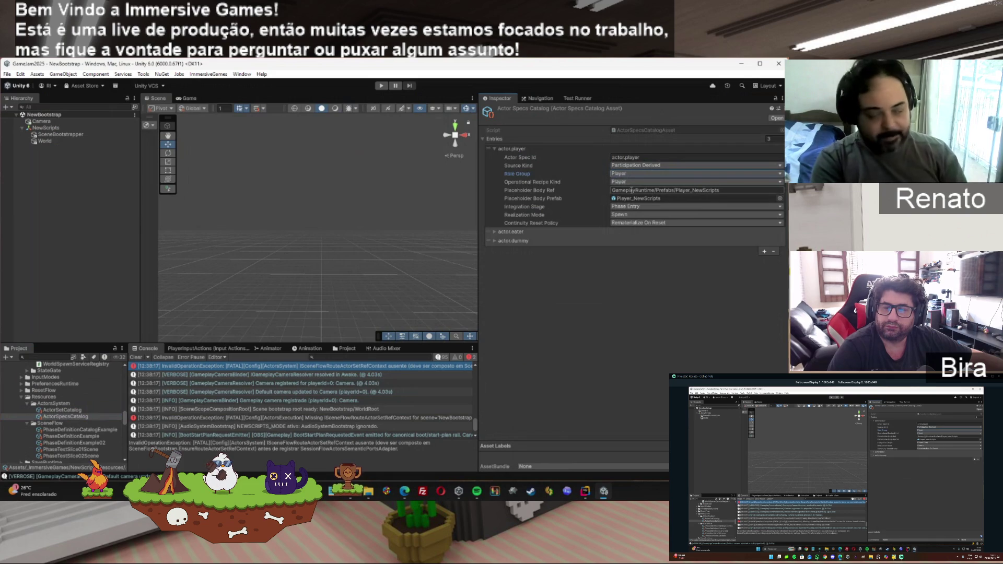
left_click(633, 183)
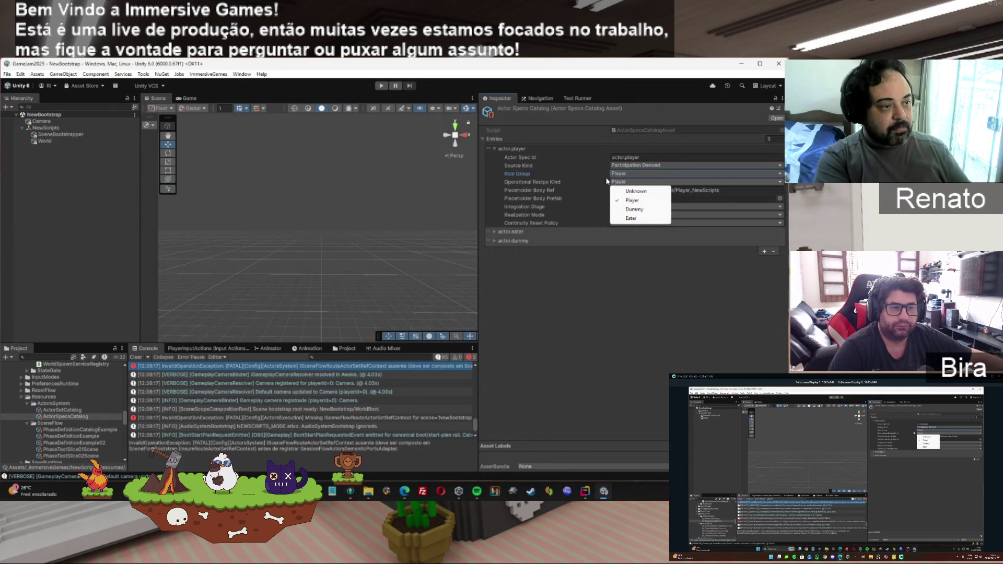
left_click(624, 174)
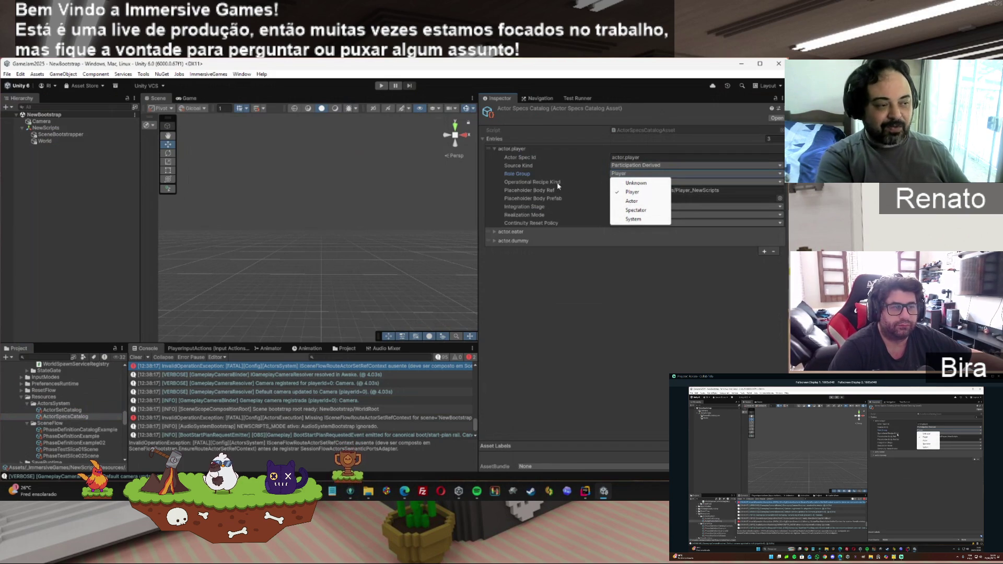
left_click(583, 180)
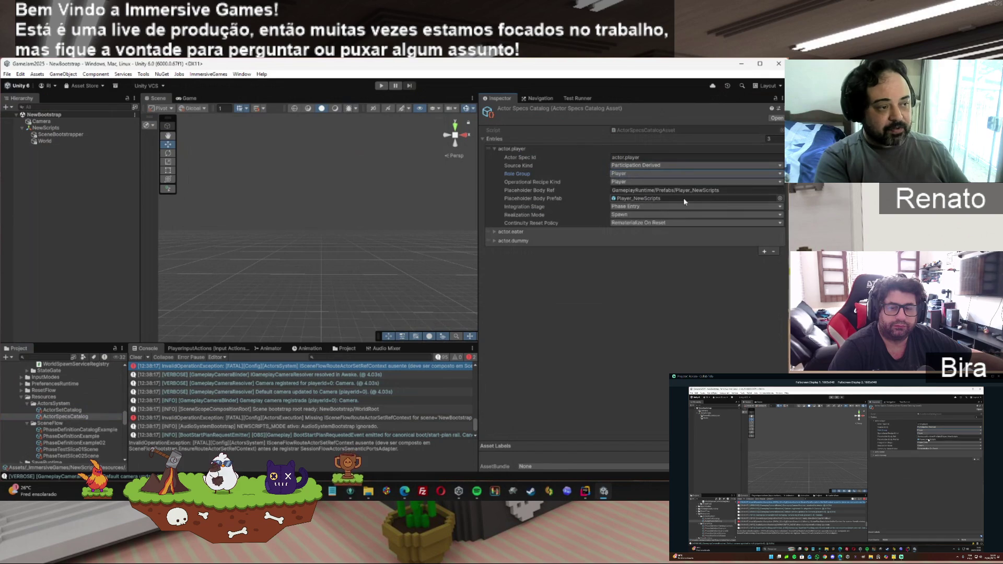
left_click(731, 190)
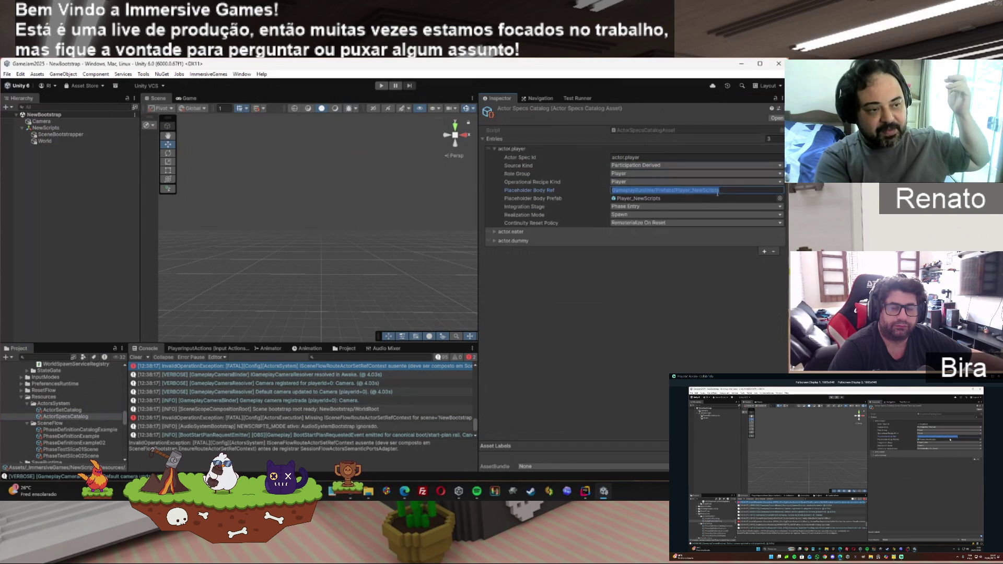
Step: Select Player_NewScripts in the Placeholder Body Ref path and ping its prefab in the Project window
left_click(720, 190)
mouse_move(720, 190)
left_mouse_down()
mouse_move(630, 190)
mouse_move(677, 189)
left_mouse_up()
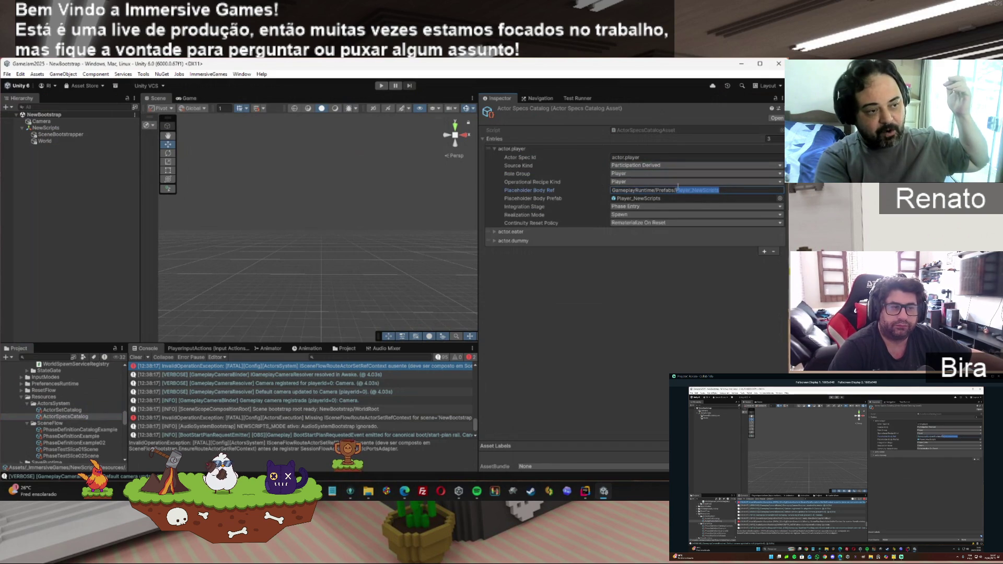
left_click(659, 198)
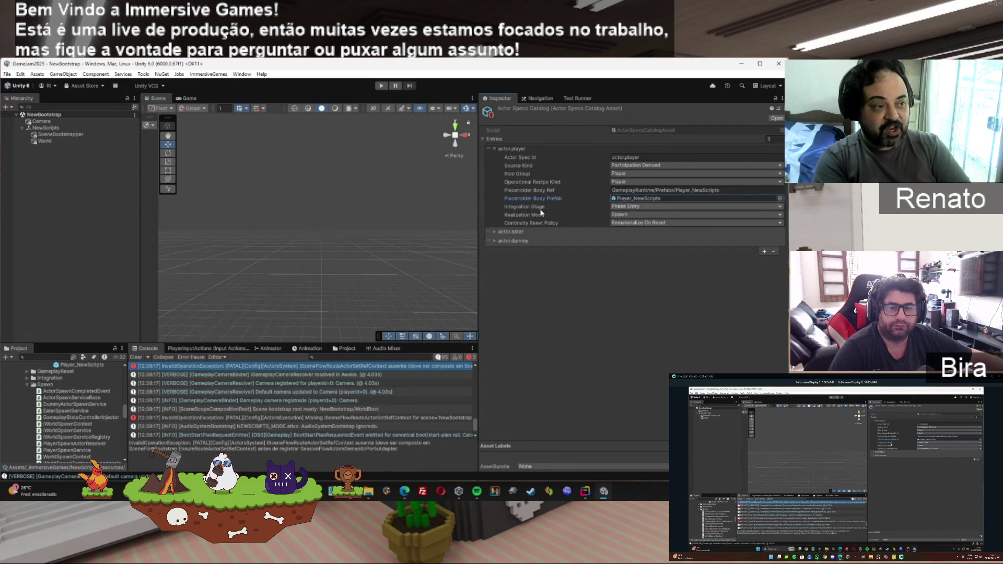
Step: List actor.player's Integration Stage options: Unknown, Route Macro, Phase Entry and Runtime Dynamic
left_click(635, 208)
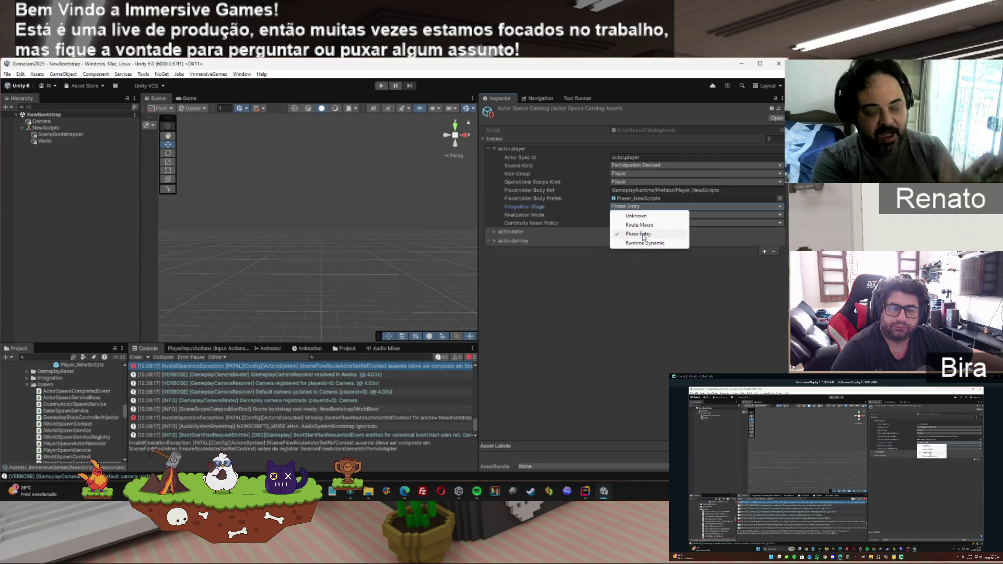
Step: Leave Integration Stage at Phase Entry and list the Realization Mode options
left_click(645, 262)
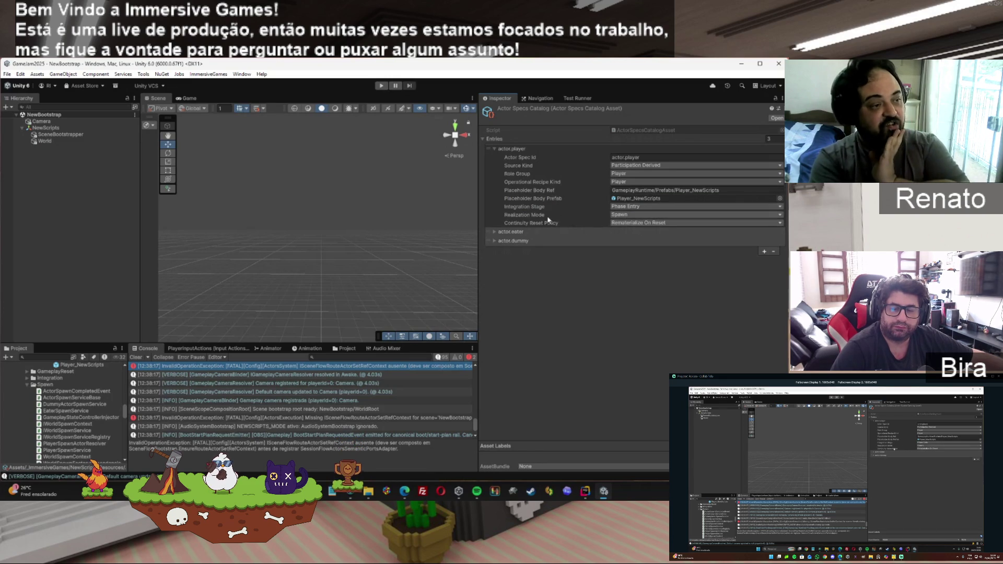
left_click(647, 215)
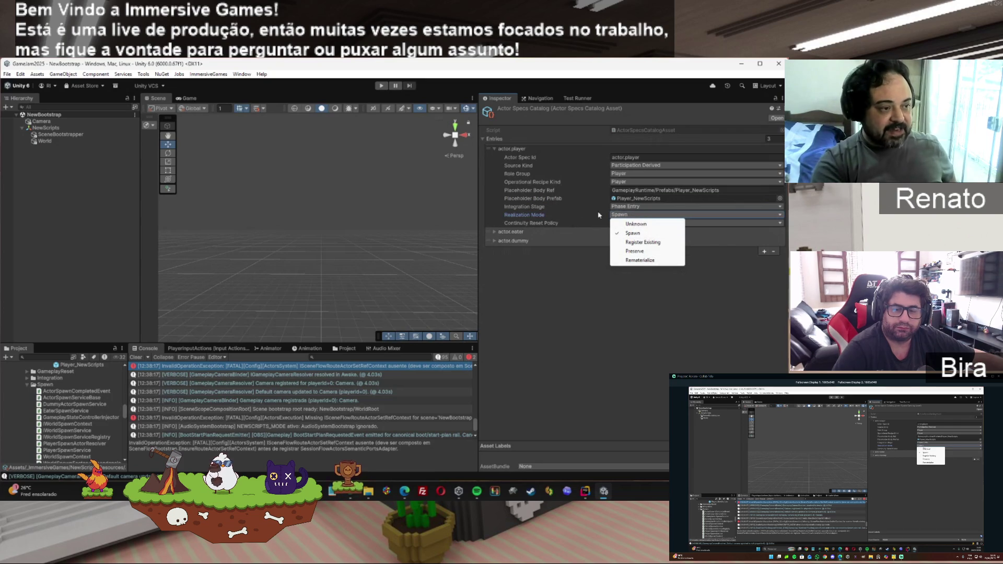
Step: Keep Realization Mode at Spawn and list the Continuity Reset Policy options
left_click(548, 214)
left_click(648, 223)
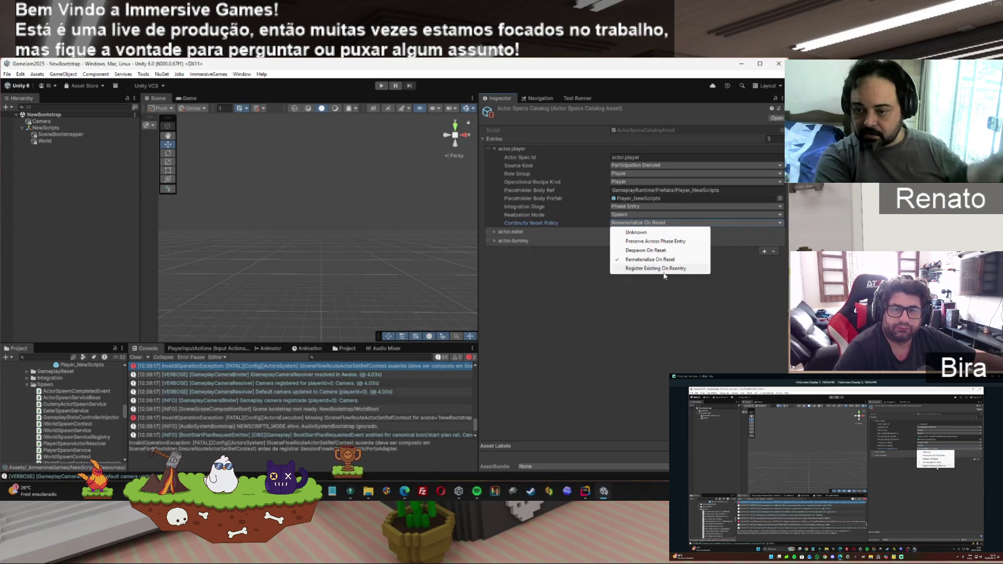
Step: Close the Continuity Reset Policy list, leaving it on Rematerialize On Reset
left_click(637, 291)
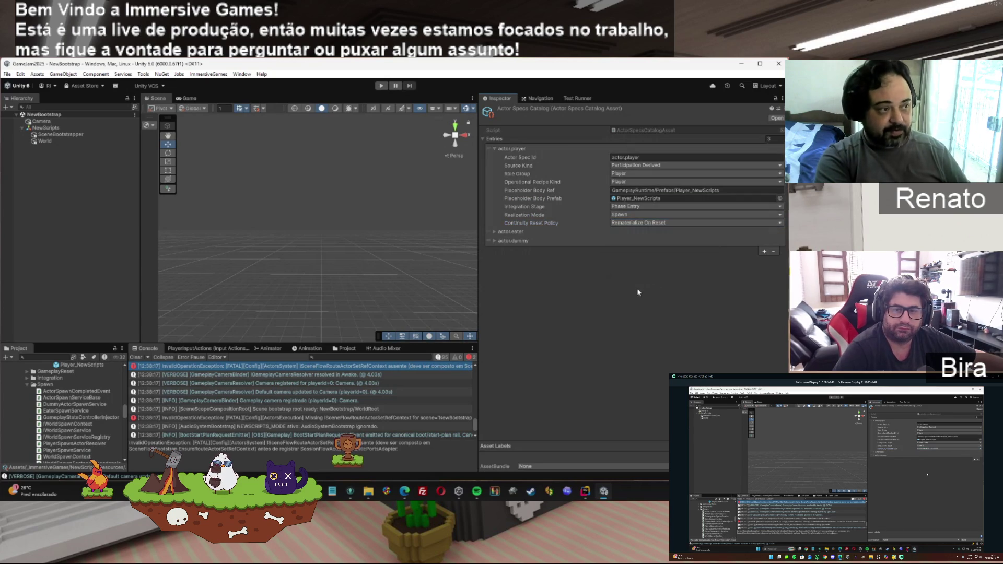
Step: Expand the actor.eater and actor.dummy entries, scroll through their fields, then select the ActorSetCatalog asset
left_click(493, 149)
left_click(494, 148)
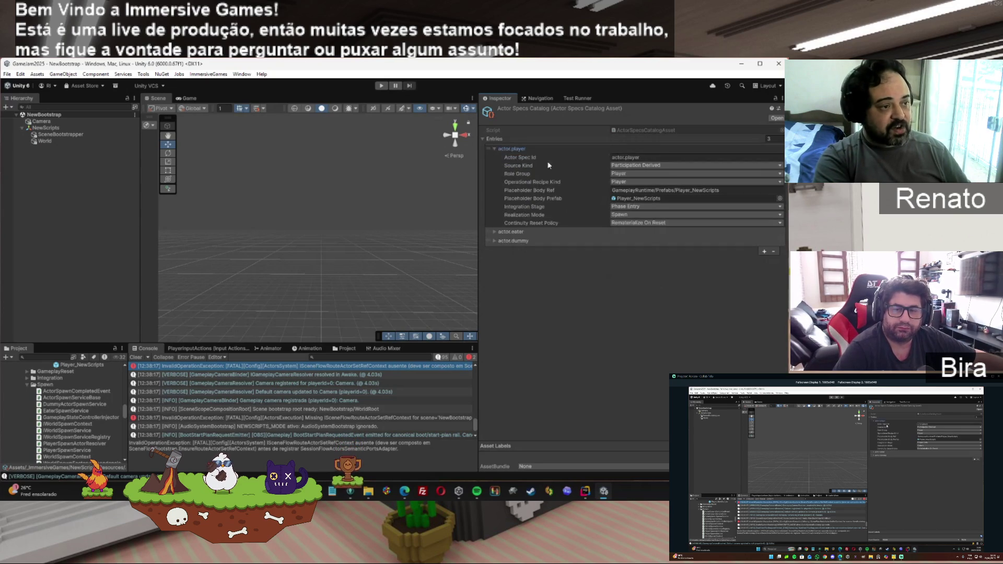
left_click(494, 232)
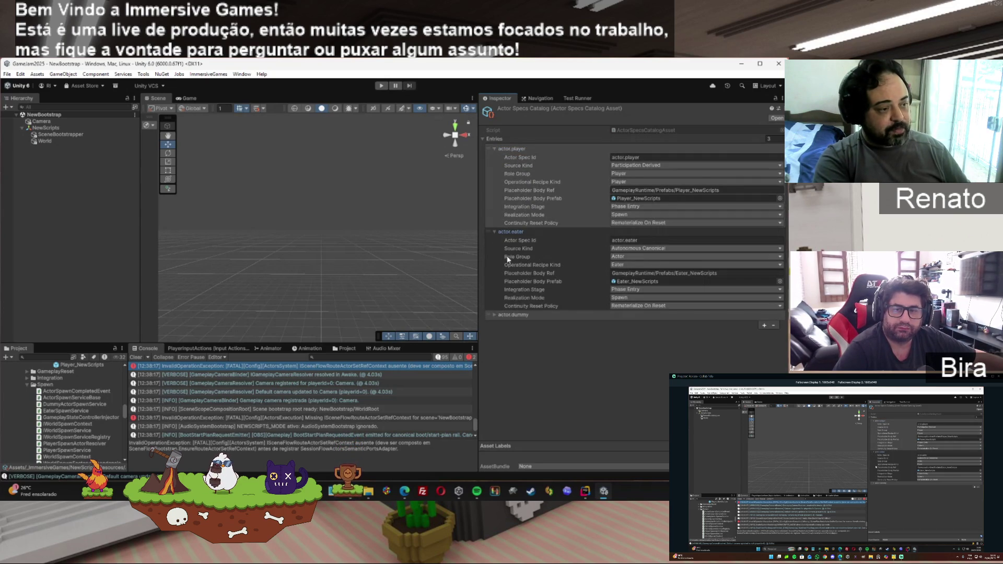
left_click(494, 315)
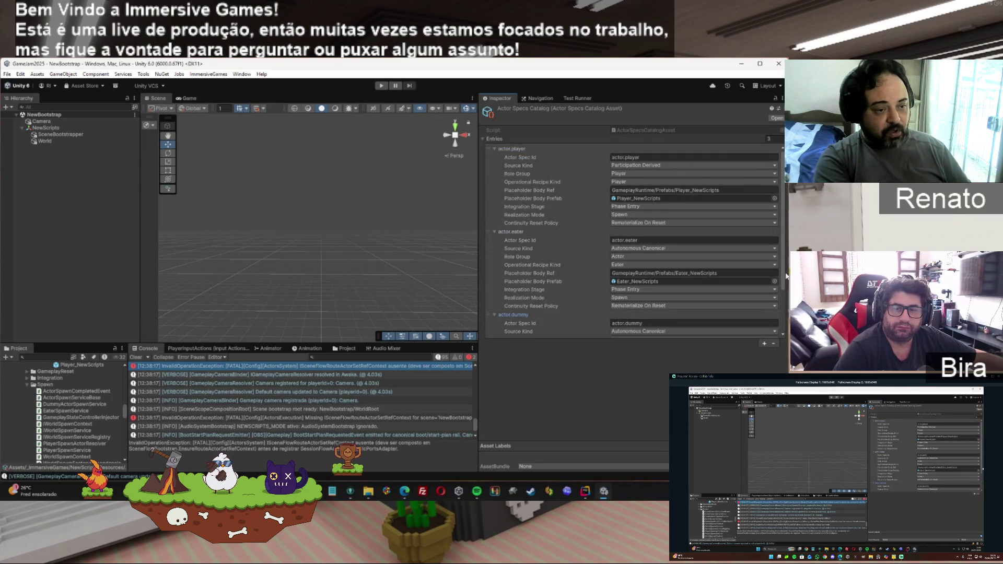
scroll(593, 286, "down", 3)
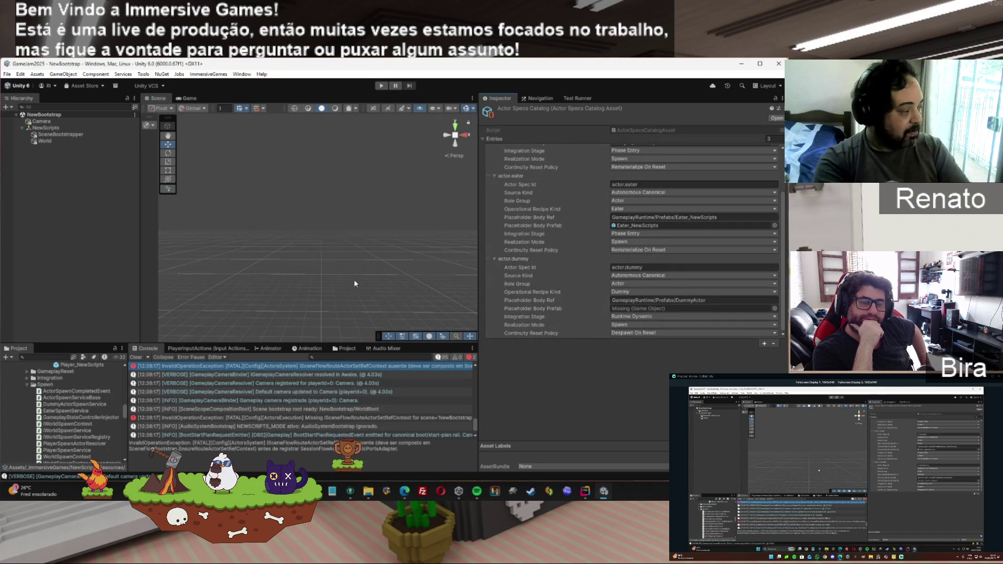
scroll(104, 424, "down", 5)
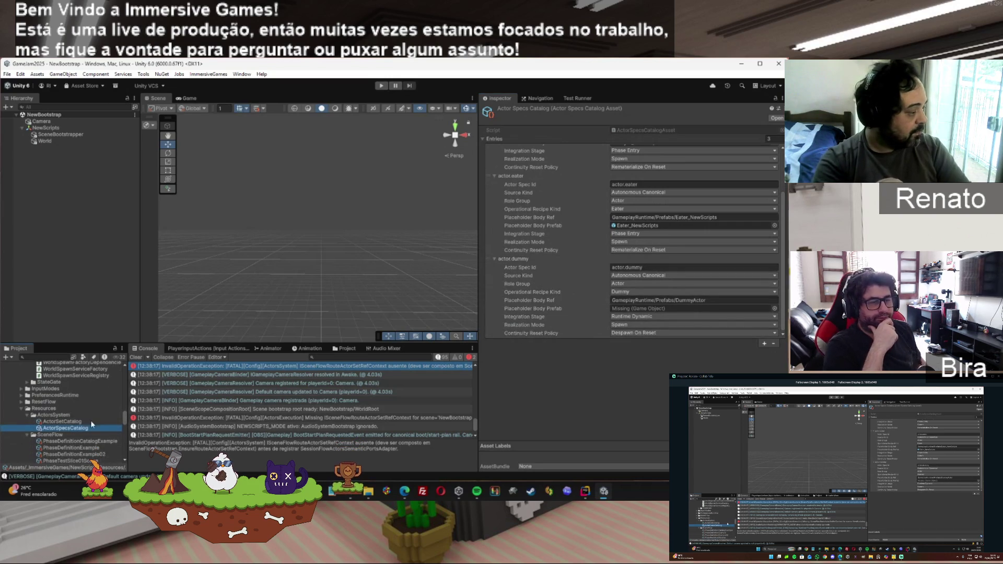
left_click(67, 421)
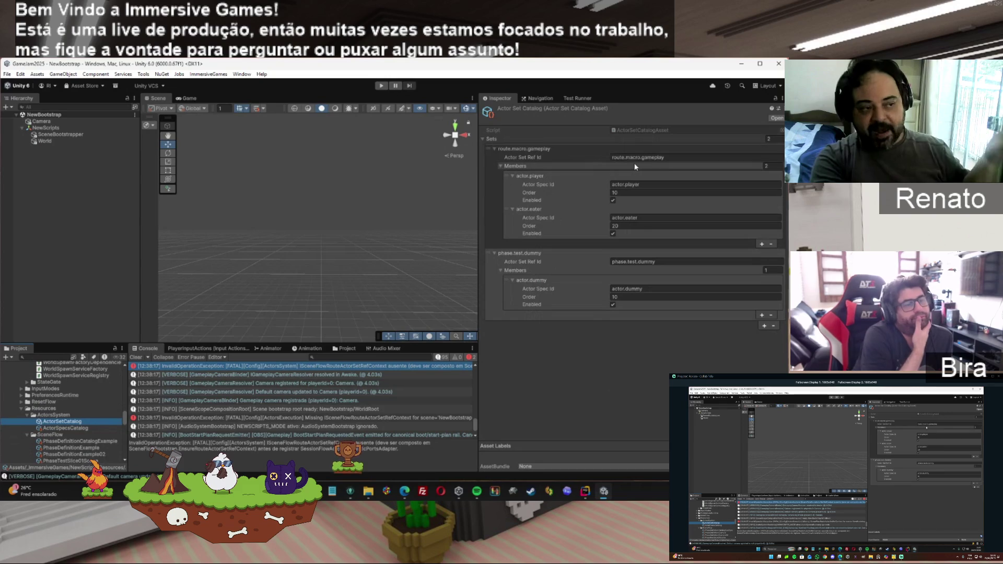
Step: Inspect the route.macro.gameplay set id and the actor.player member's spec id and order 10
left_click(646, 186)
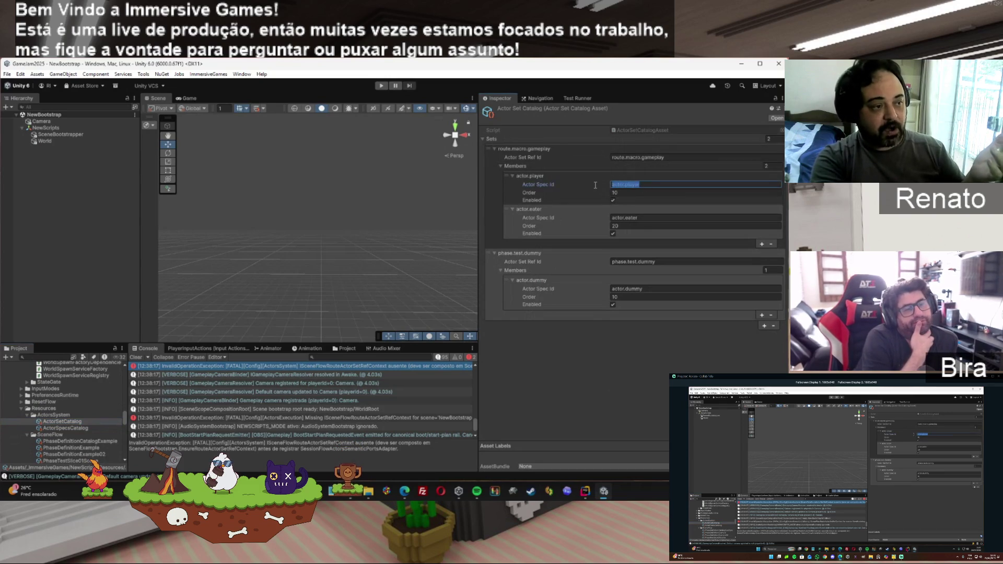
left_click(630, 194)
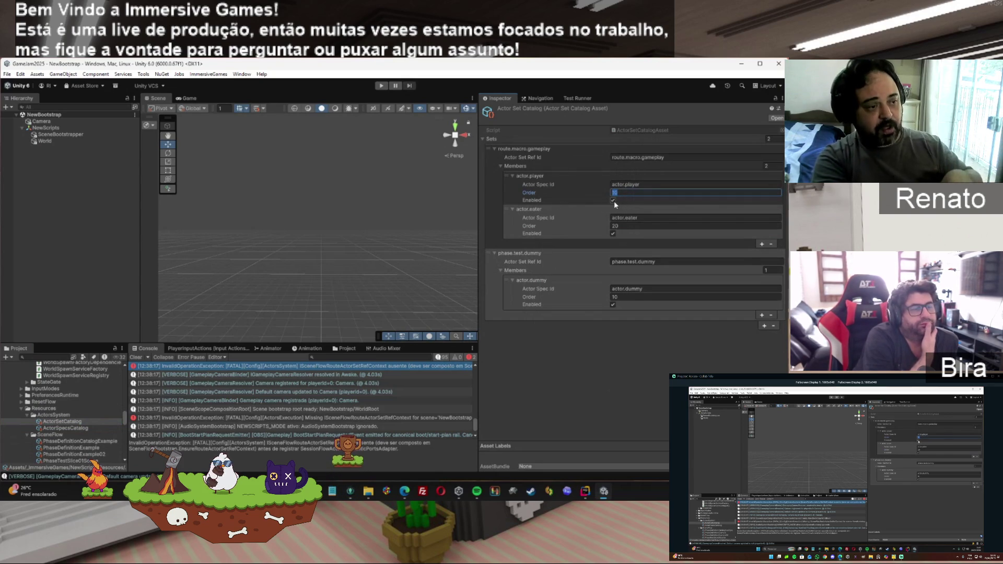
left_click(560, 160)
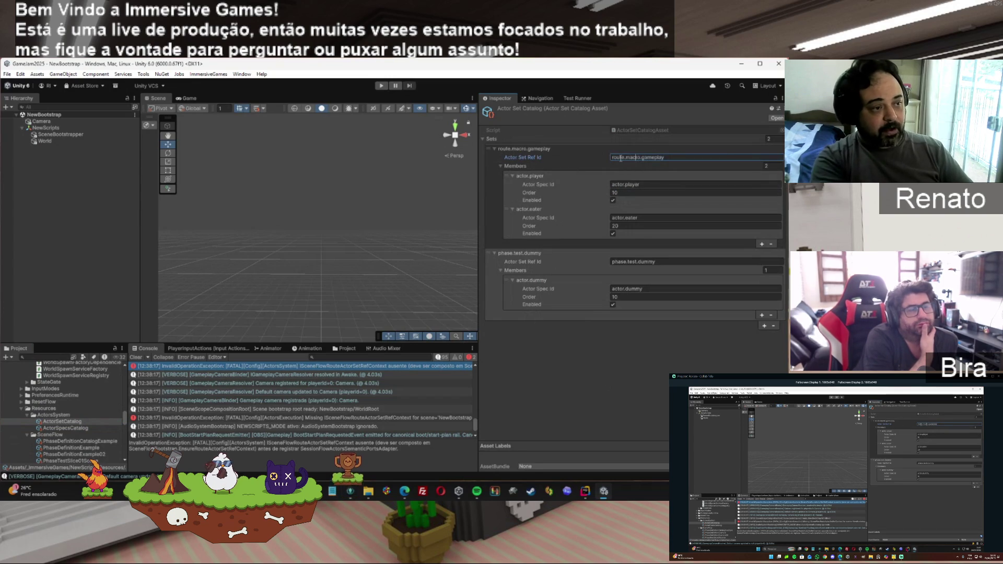
double_click(647, 157)
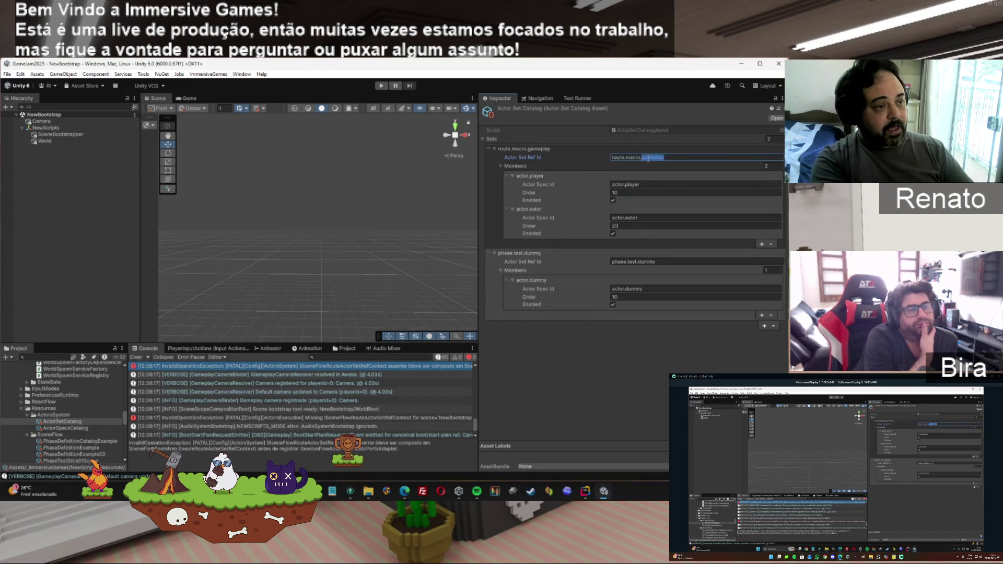
left_click(608, 184)
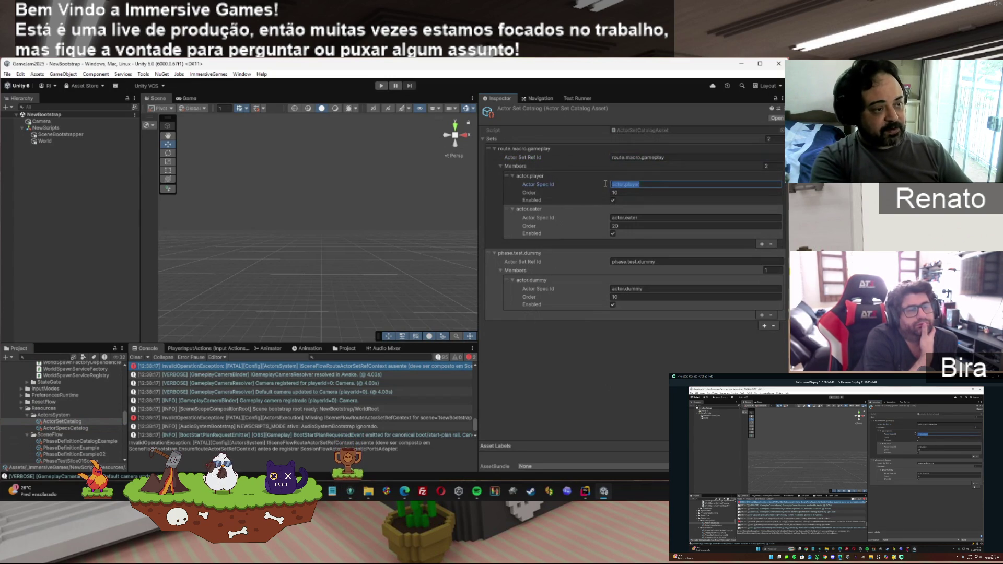
left_click(615, 192)
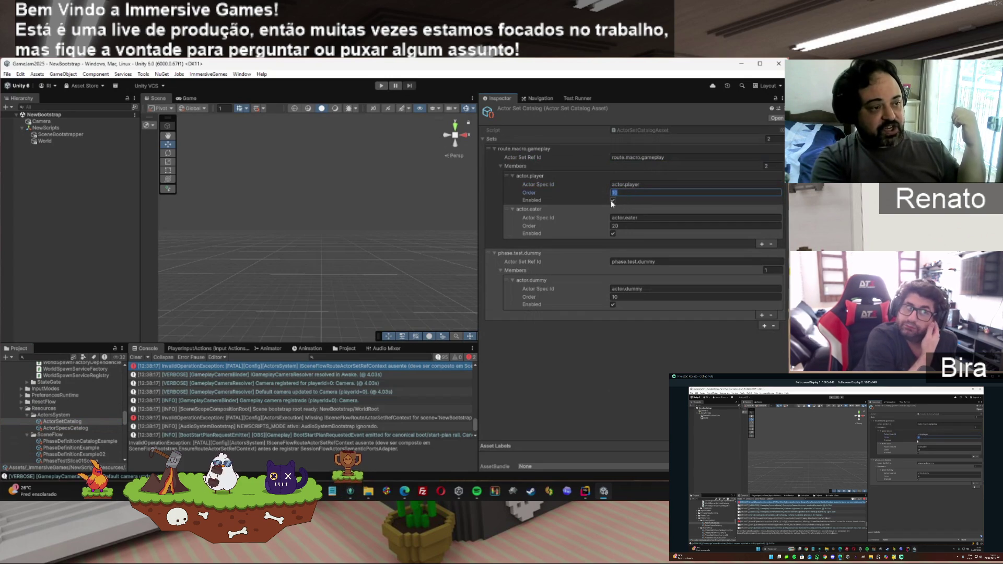
left_click(620, 156)
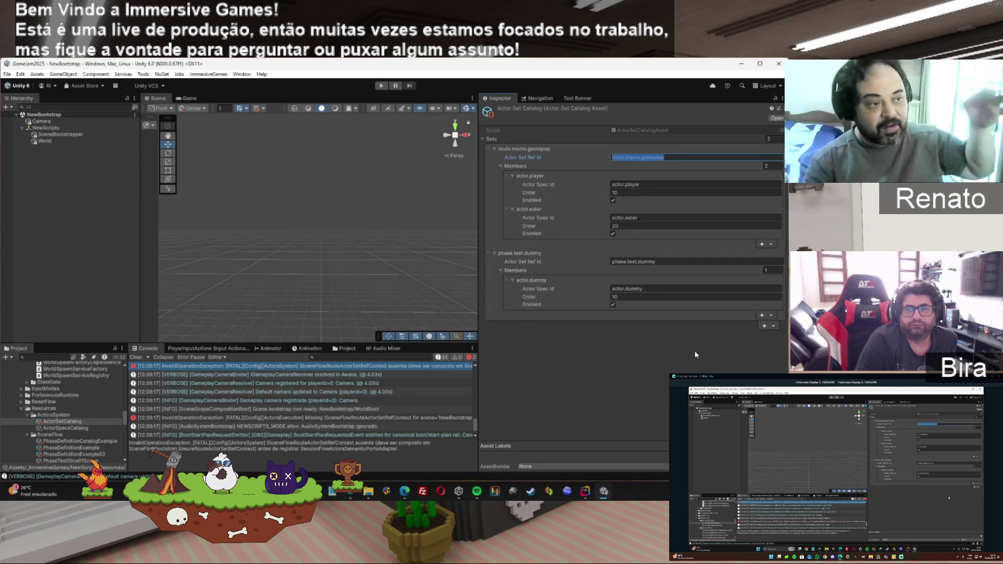
left_click(672, 160)
left_click_drag(672, 159, 580, 152)
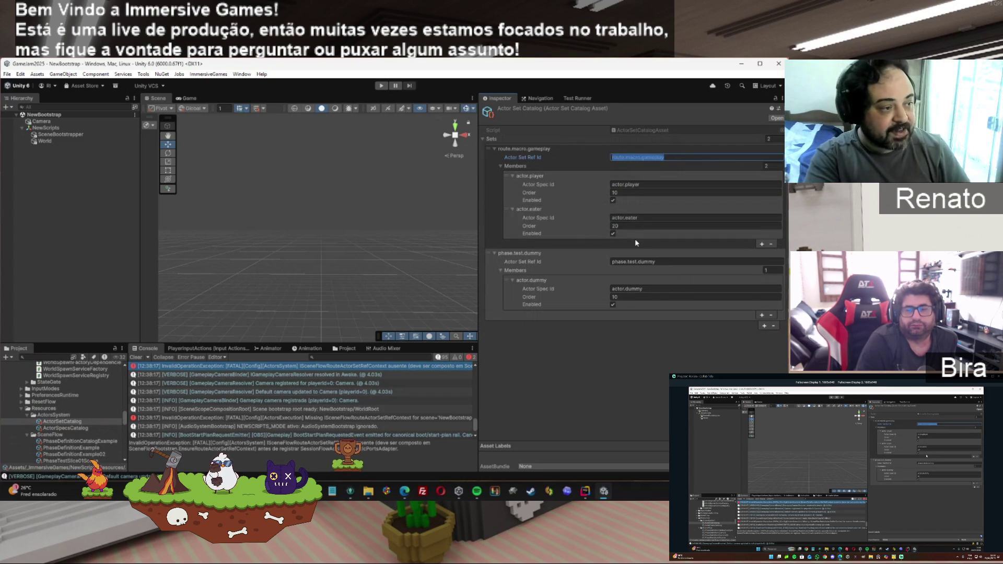
left_click(649, 156)
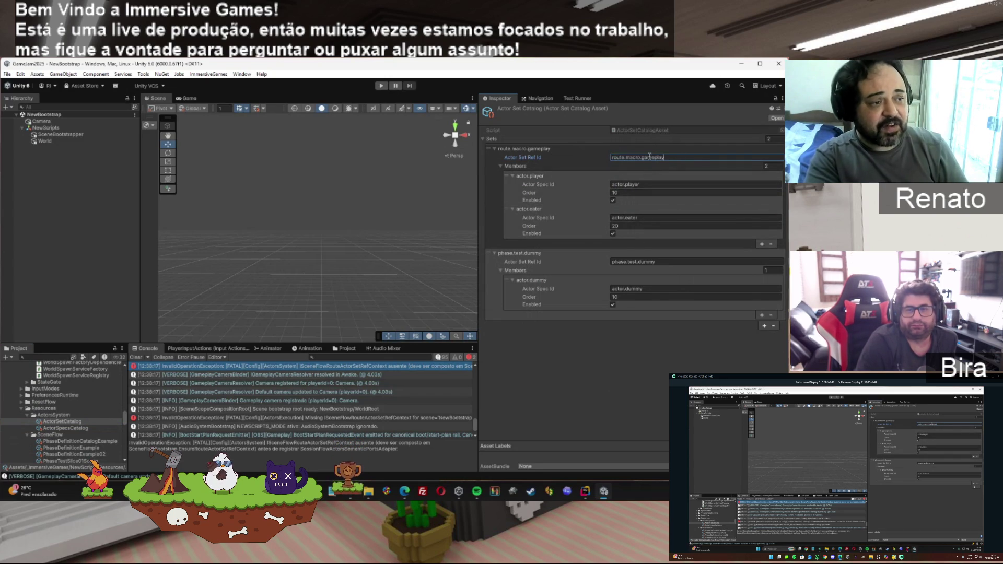
left_click(599, 183)
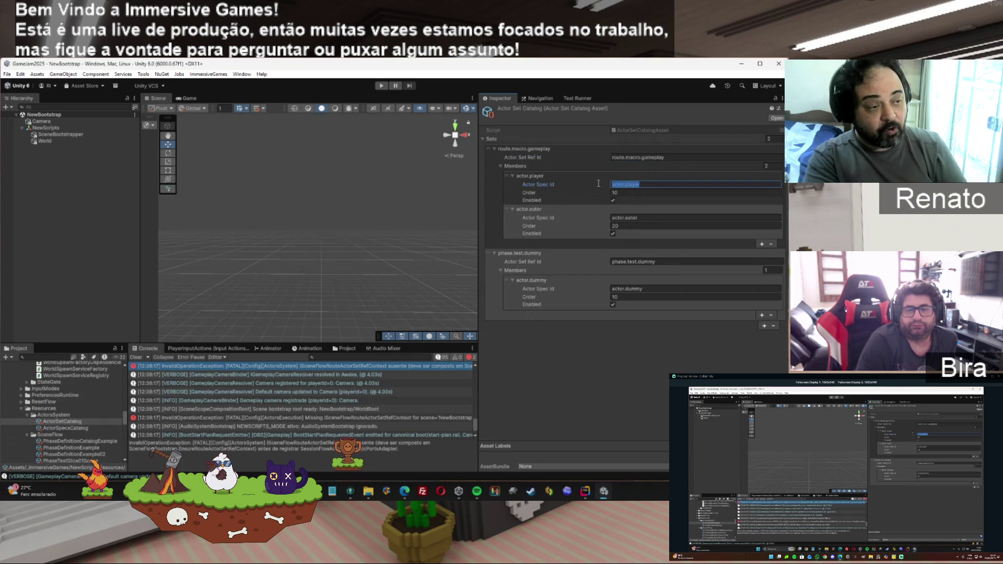
left_click(593, 217)
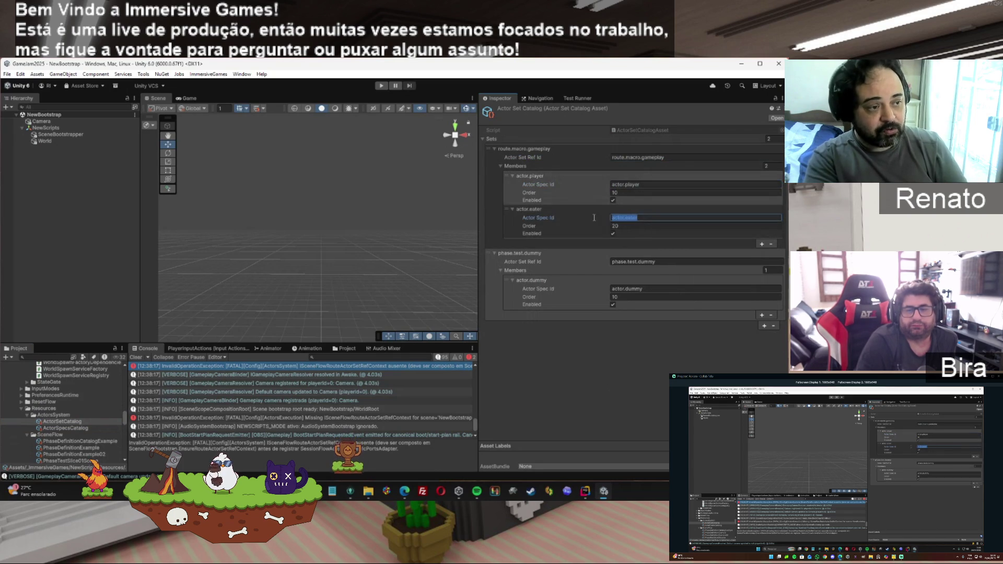
left_click(652, 217)
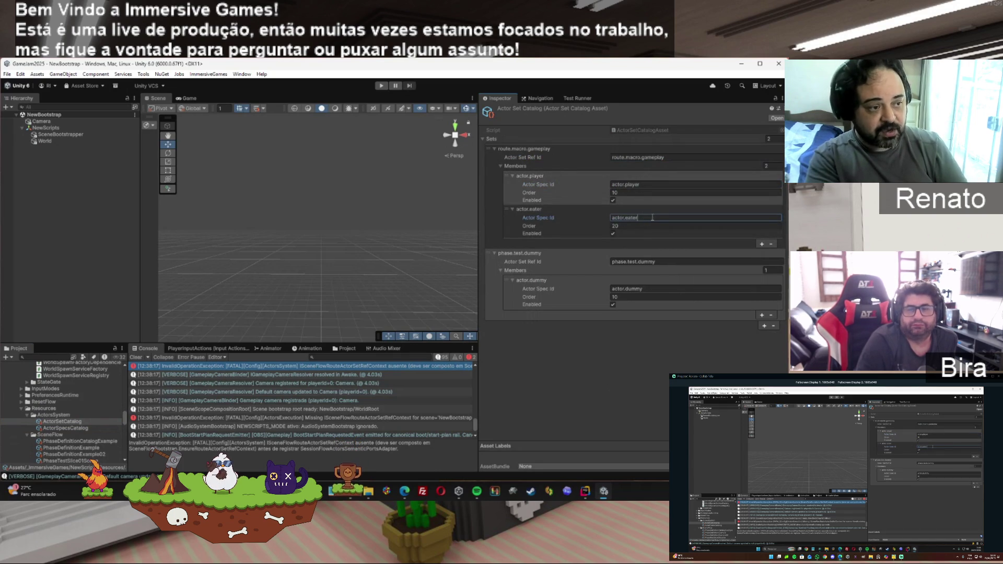
left_click(635, 261)
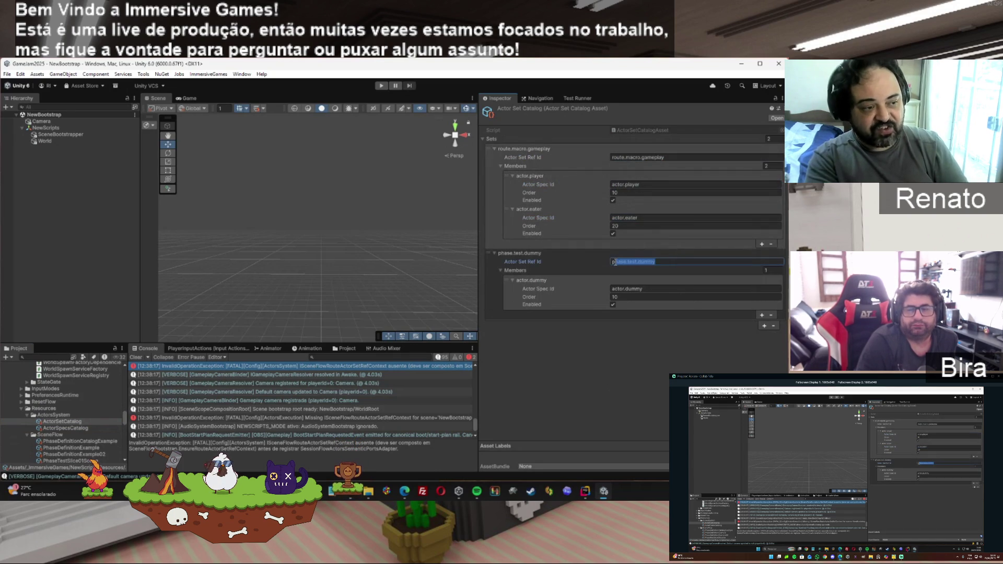
left_click(635, 289)
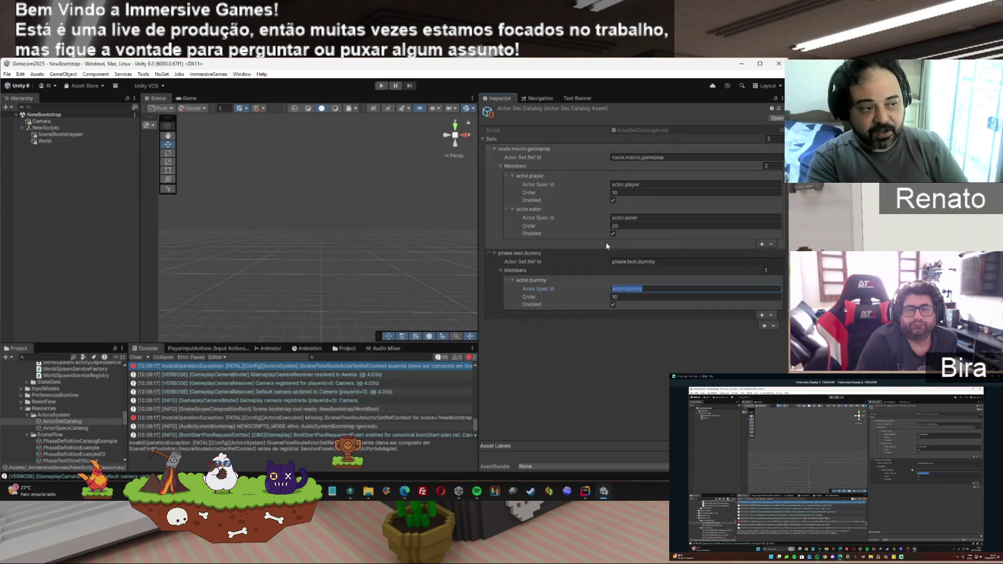
left_click(641, 217)
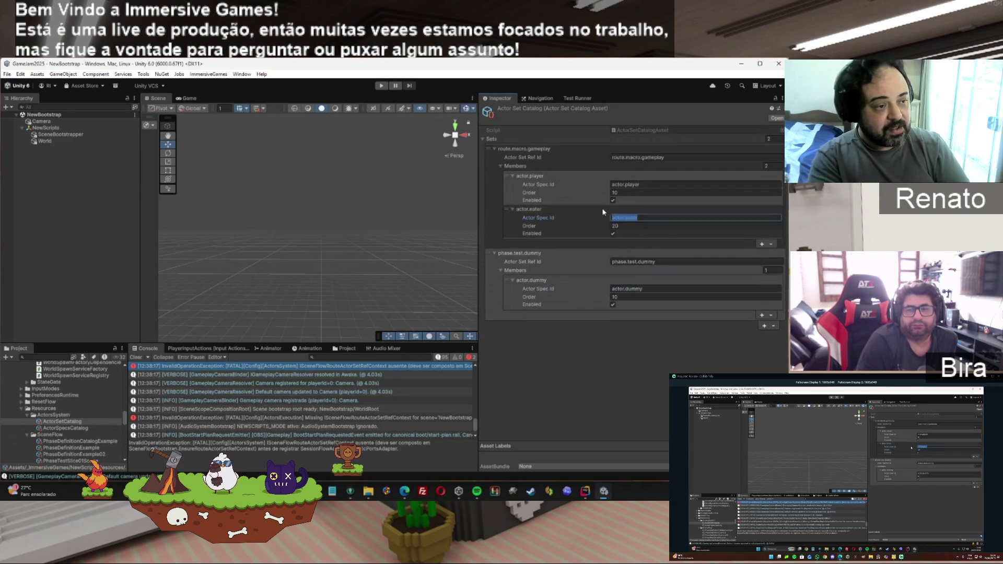
left_click(640, 184)
left_click(658, 217)
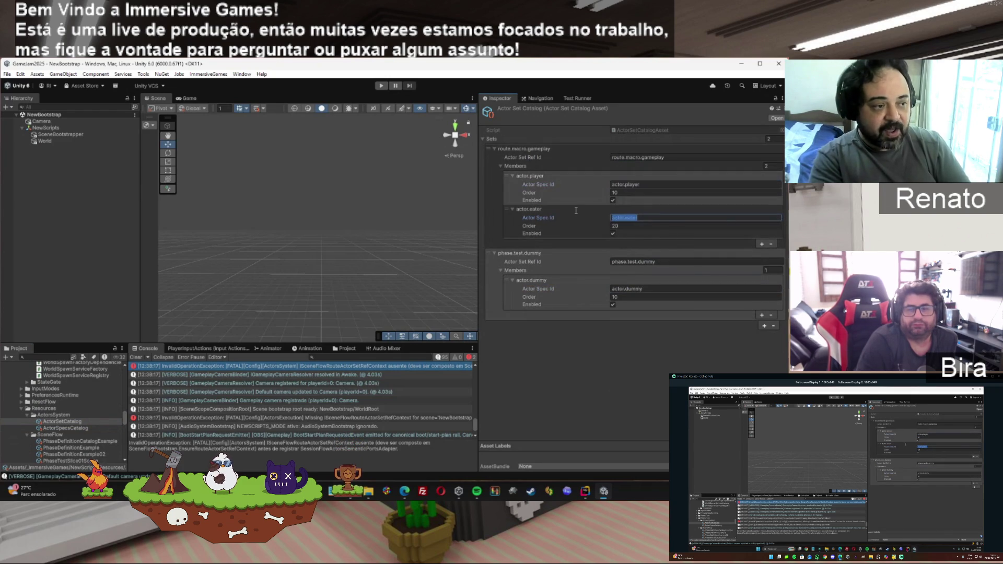
left_click(616, 192)
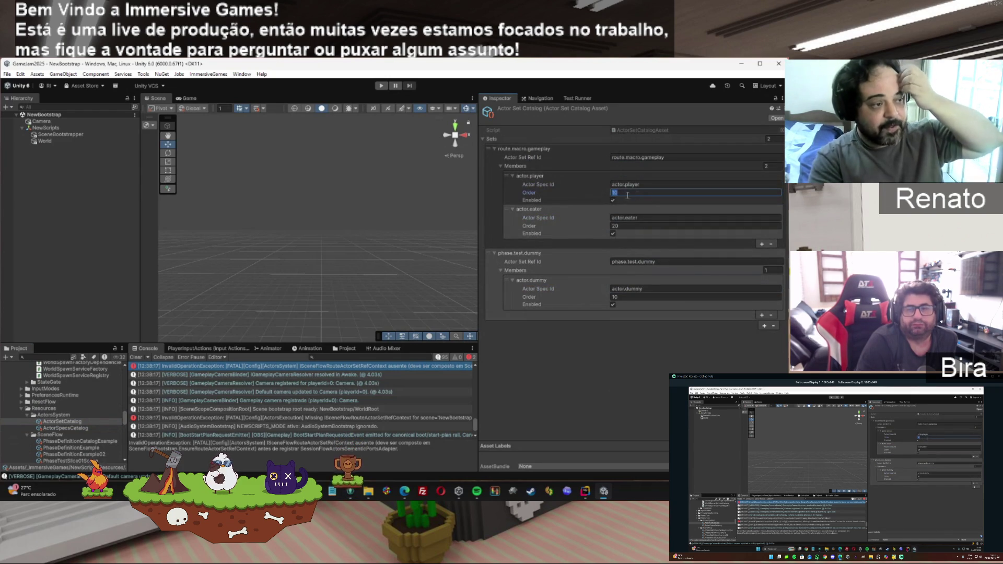
left_click(625, 225)
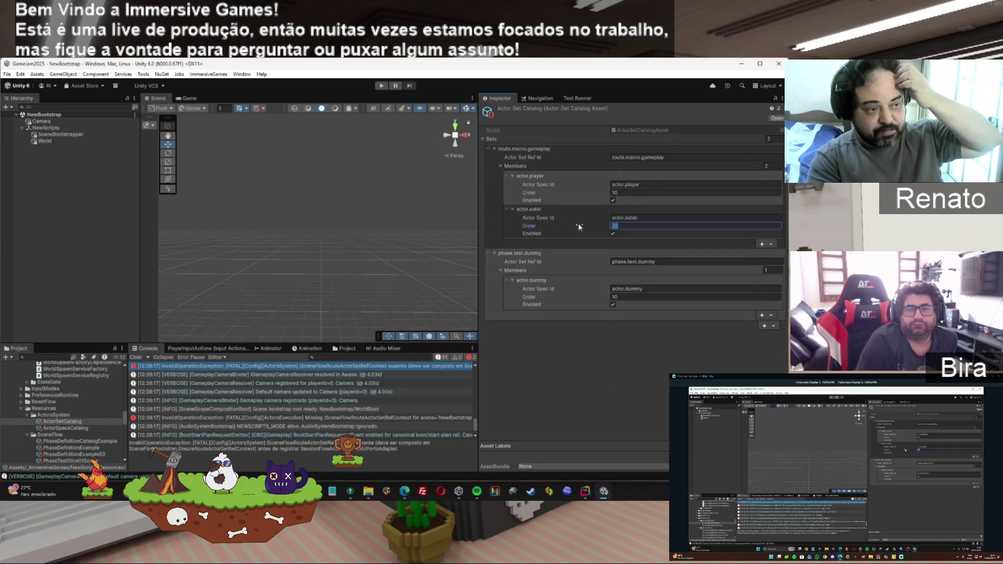
left_click(576, 242)
type("20")
left_click(605, 353)
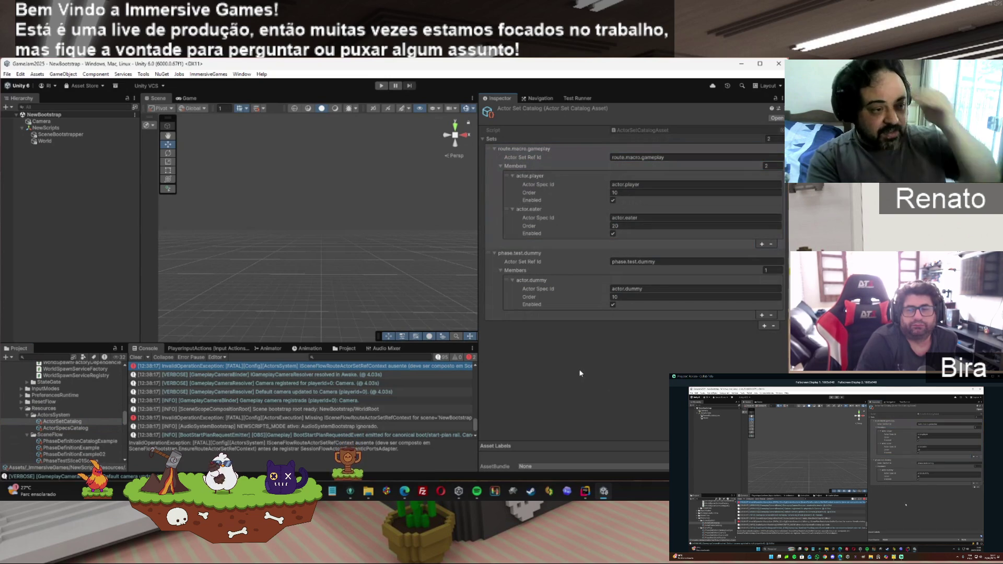
left_click(604, 211)
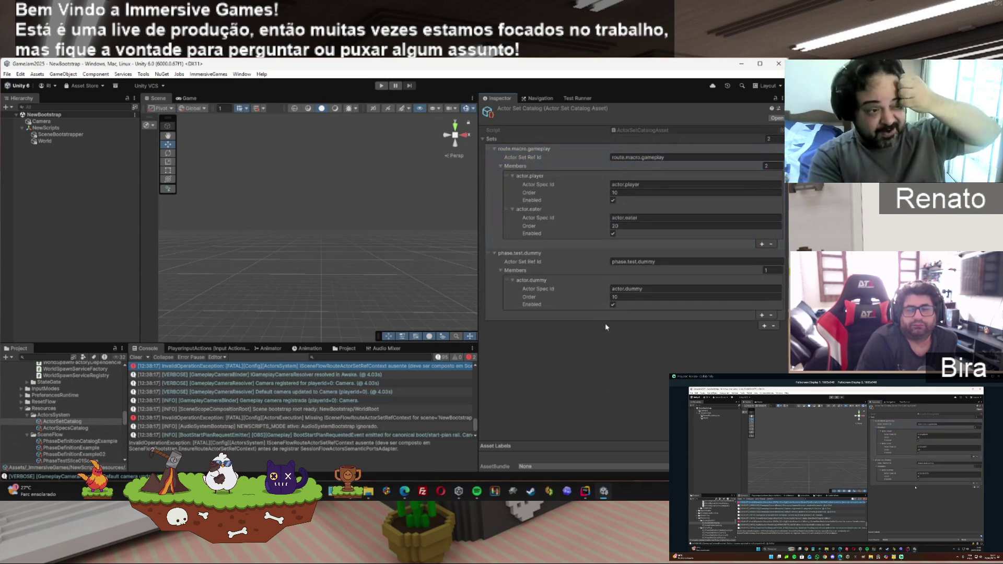
left_click(640, 185)
left_click_drag(639, 184, 585, 184)
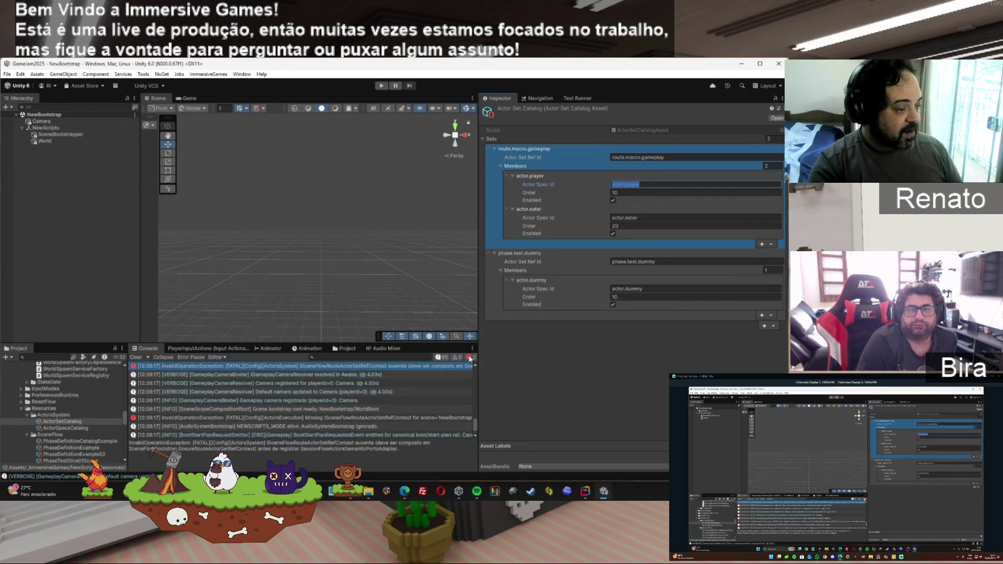
Step: View the ActorsExecution fatal error details and select the route.macro.gameplay set
left_click(264, 366)
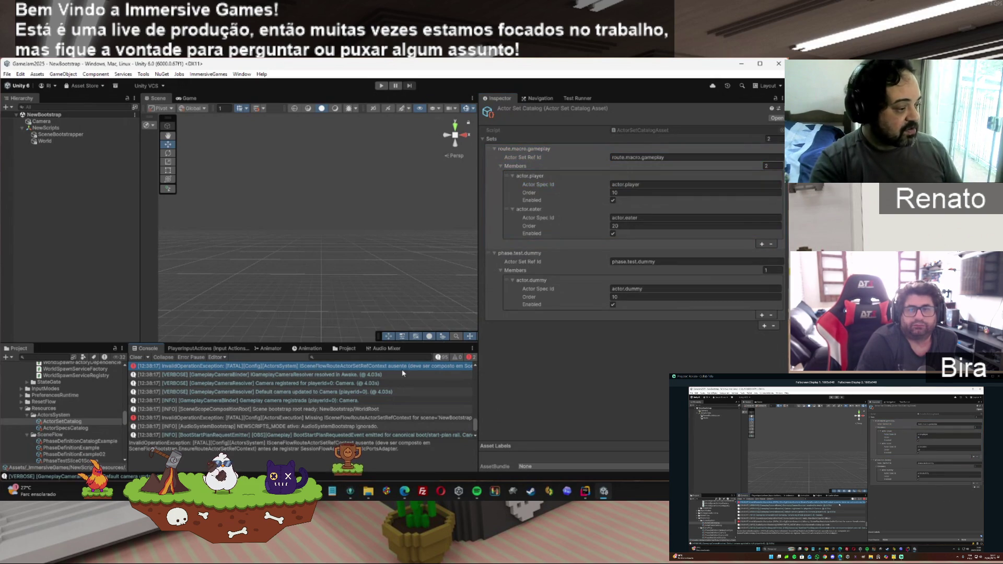
left_click(268, 417)
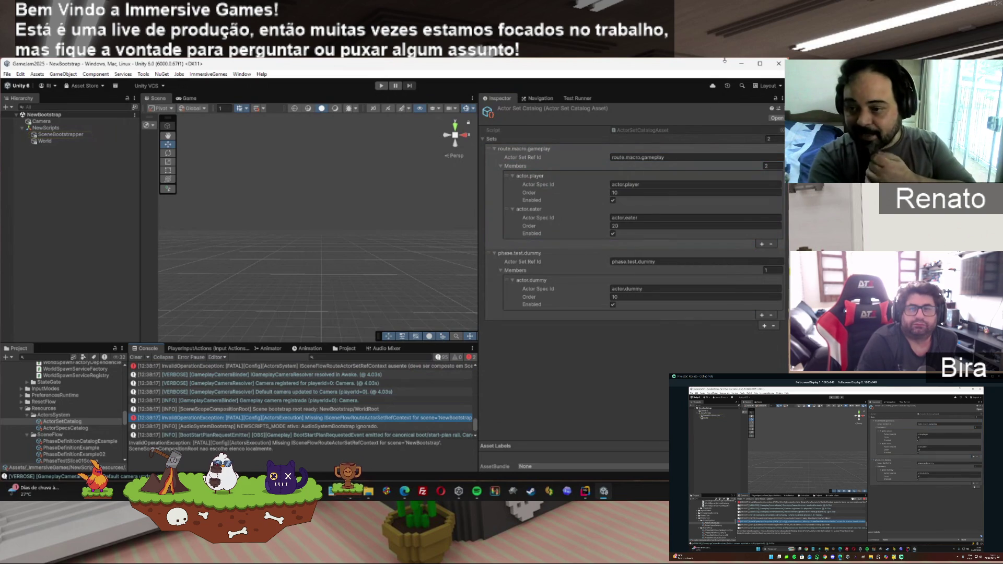
left_click(683, 166)
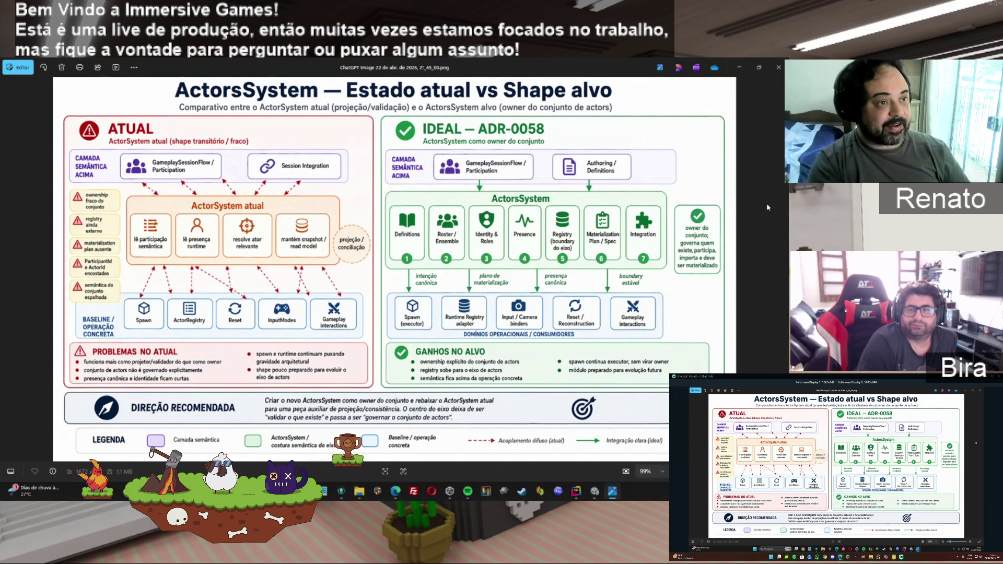
Step: Close the ActorsSystem diagram in Photos to return to Unity
left_click(773, 69)
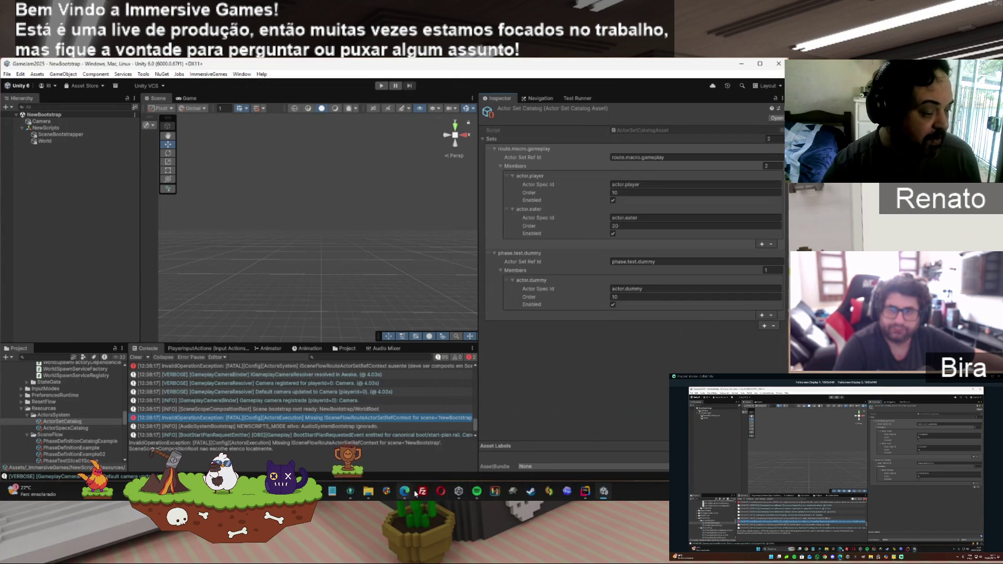
Step: Switch to the Plans folder window and enlarge the BASELINE: ATUAL vs SHAPE IDEAL diagram
mouse_move(368, 494)
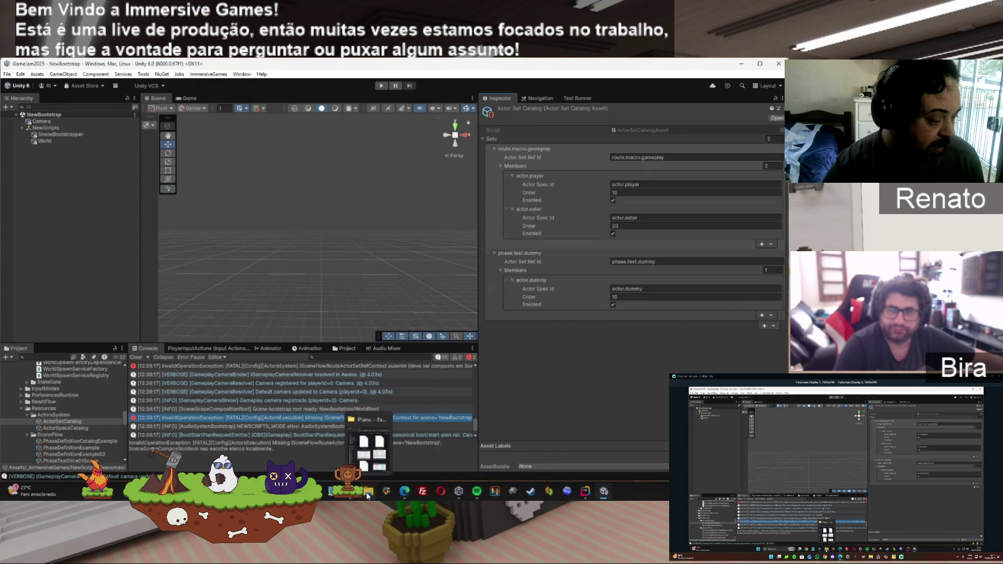
left_click(368, 495)
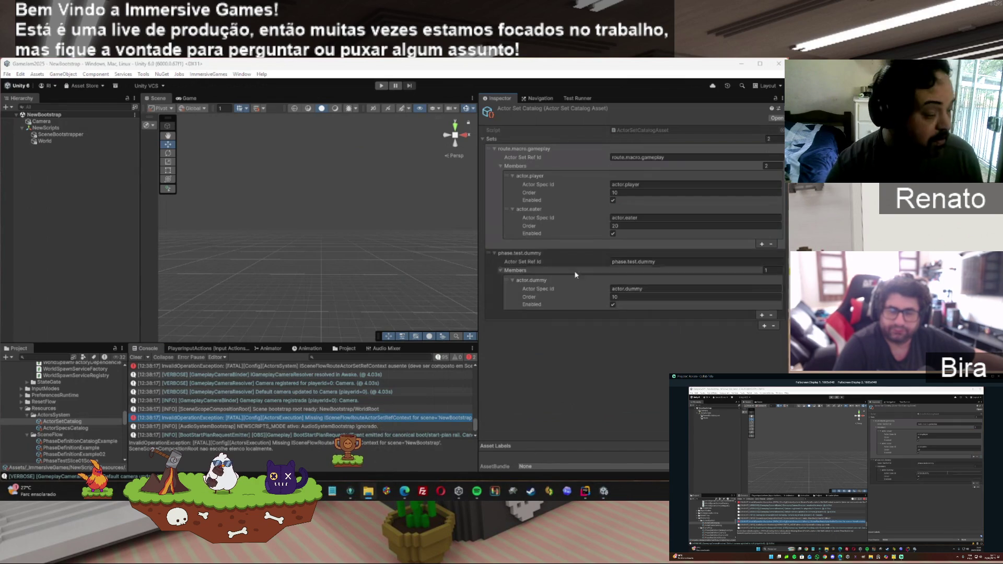
left_click(367, 495)
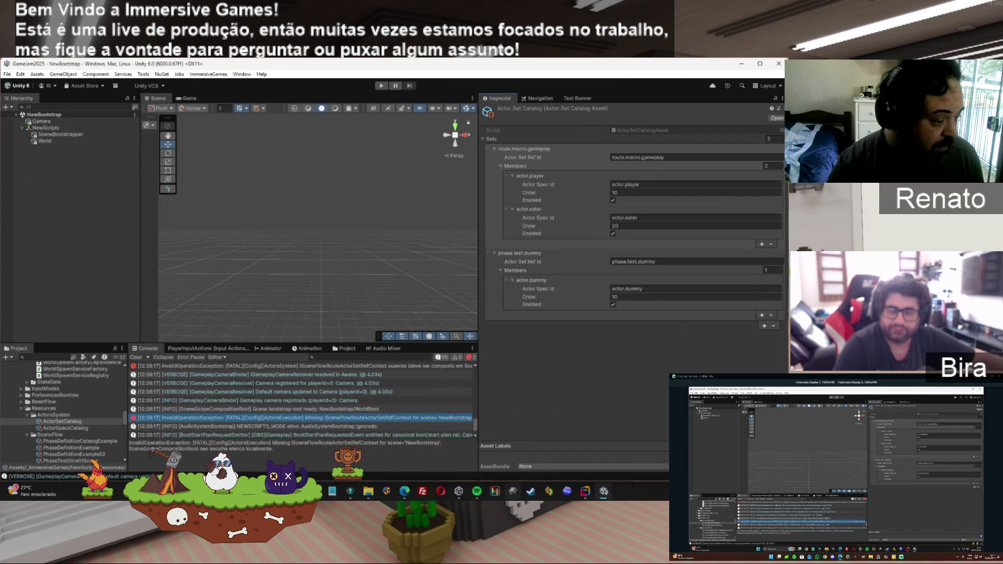
left_click(369, 494)
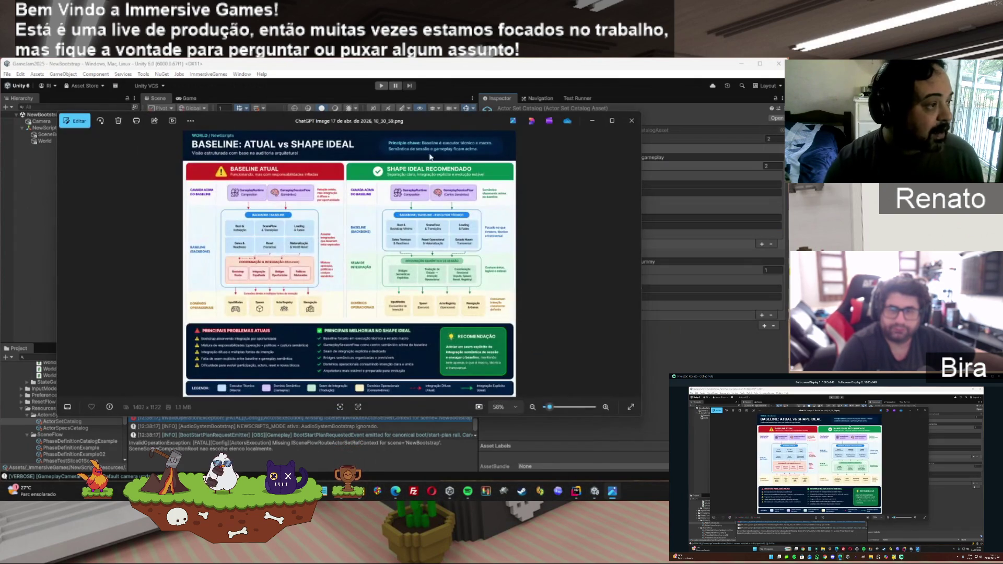
left_click(612, 121)
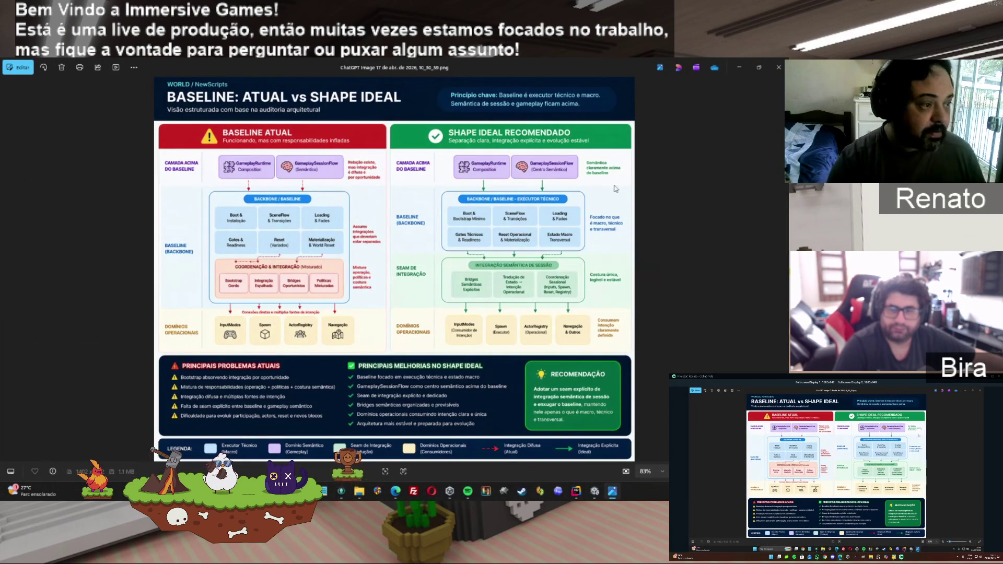
Step: Close the baseline diagram to bring up the full-screen ATUAL vs IDEAL (SISTEMA COMPOSTO) diagram
left_click(778, 67)
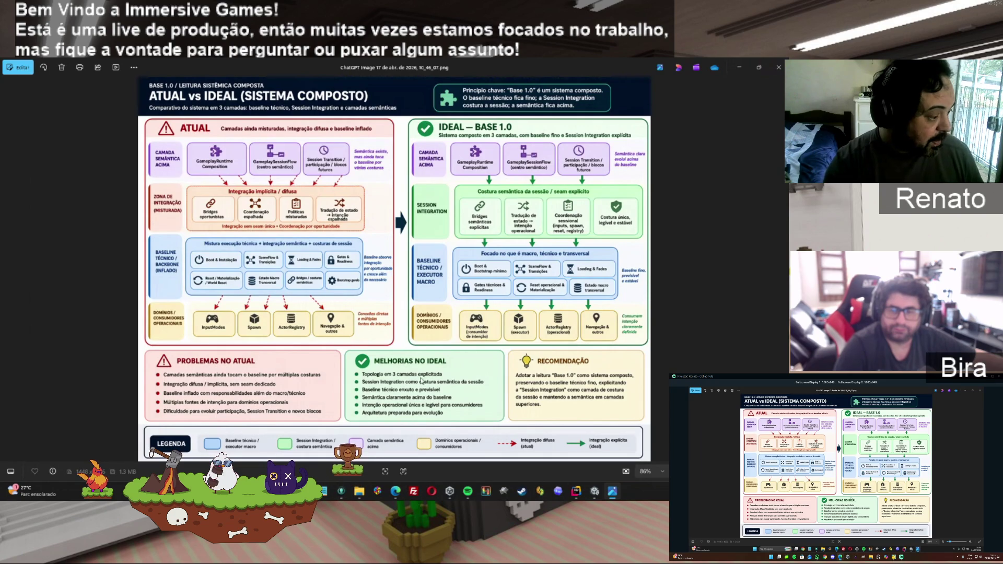
Step: Zoom into the ATUAL vs IDEAL diagram to about 122% to read its three layers
scroll(395, 269, "up", 5)
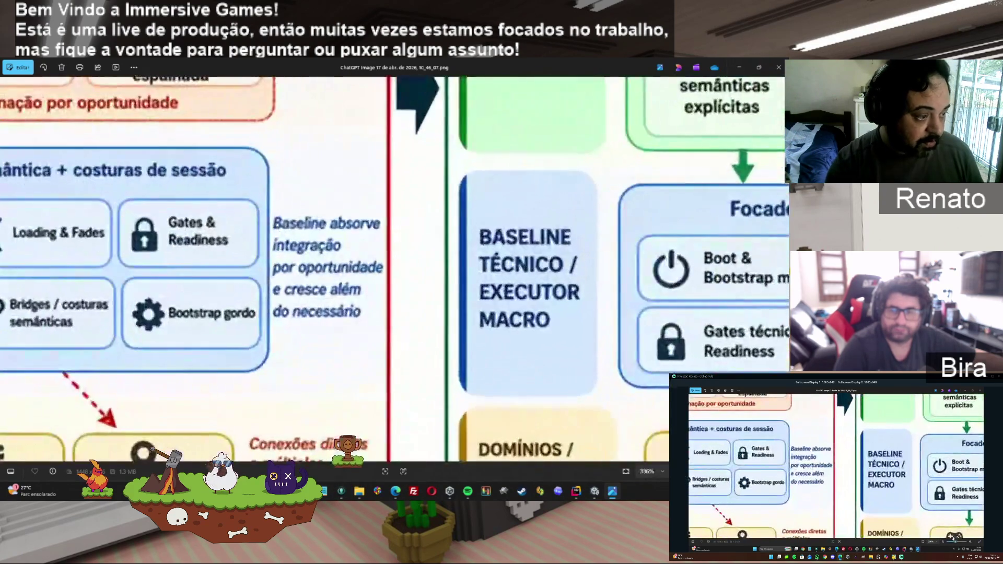
scroll(396, 269, "down", 5)
scroll(395, 269, "up", 2)
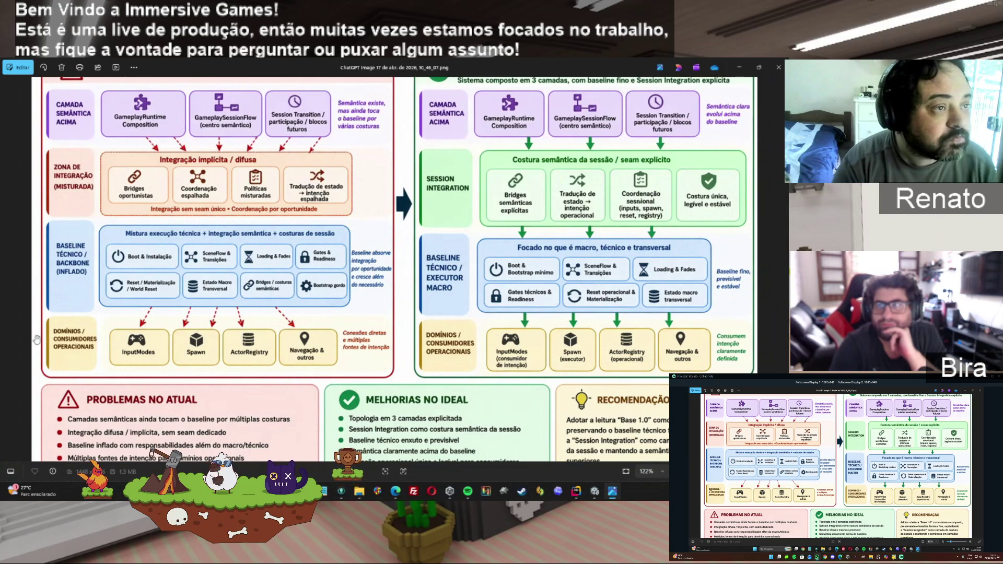
Step: Close the Photos viewer to return to the ActorSetCatalog with route.macro.gameplay and phase.test.dummy
left_click(778, 67)
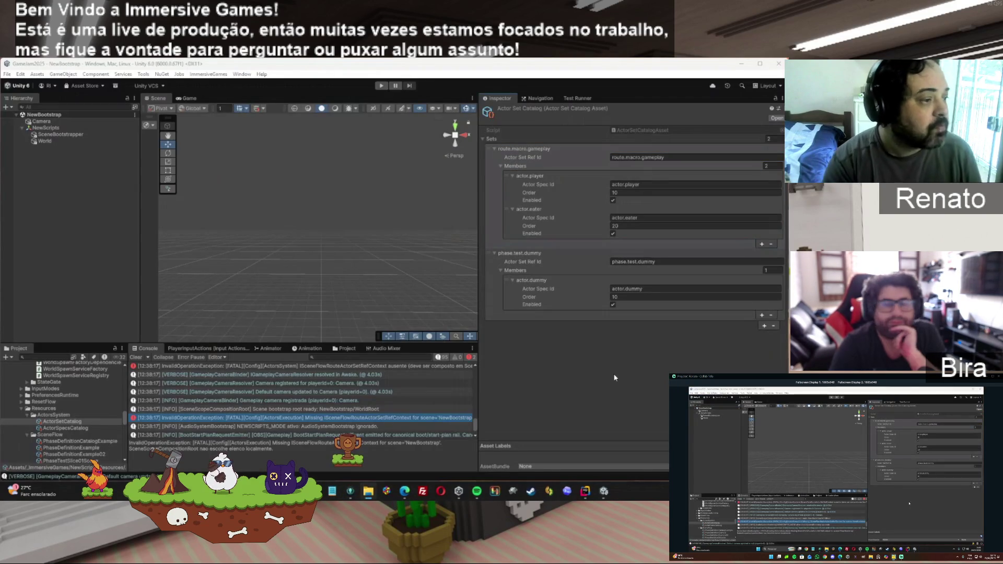